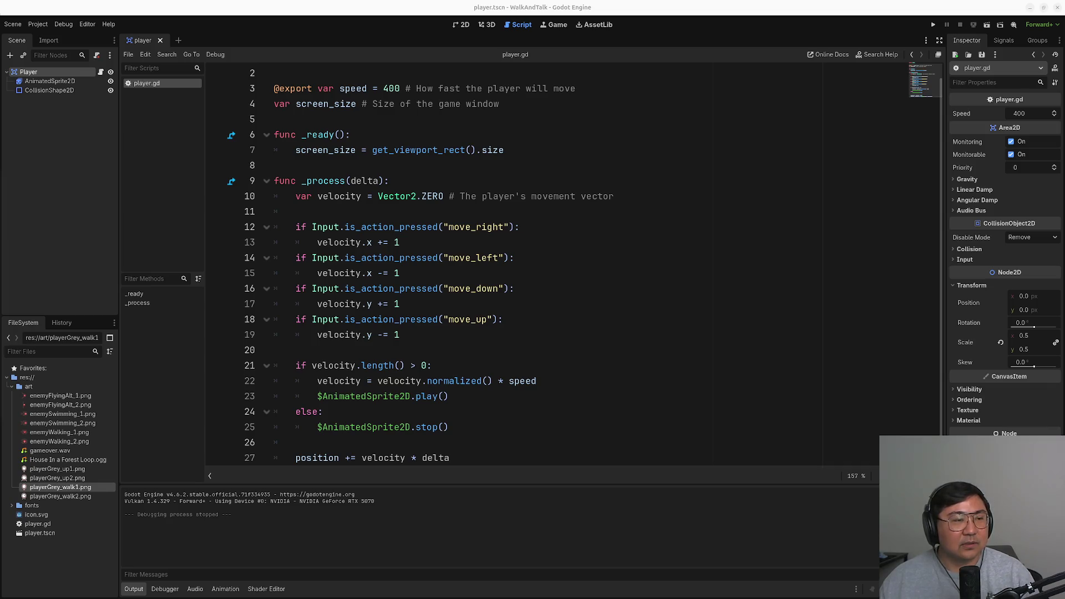
- Add the position.clamp(Vector2.ZERO, screen_size) line and paste the walk/up animation if/elif block below it
{"action": "type", "text": "position = position.clamp(Vector2.ZERO, screen_size)"}
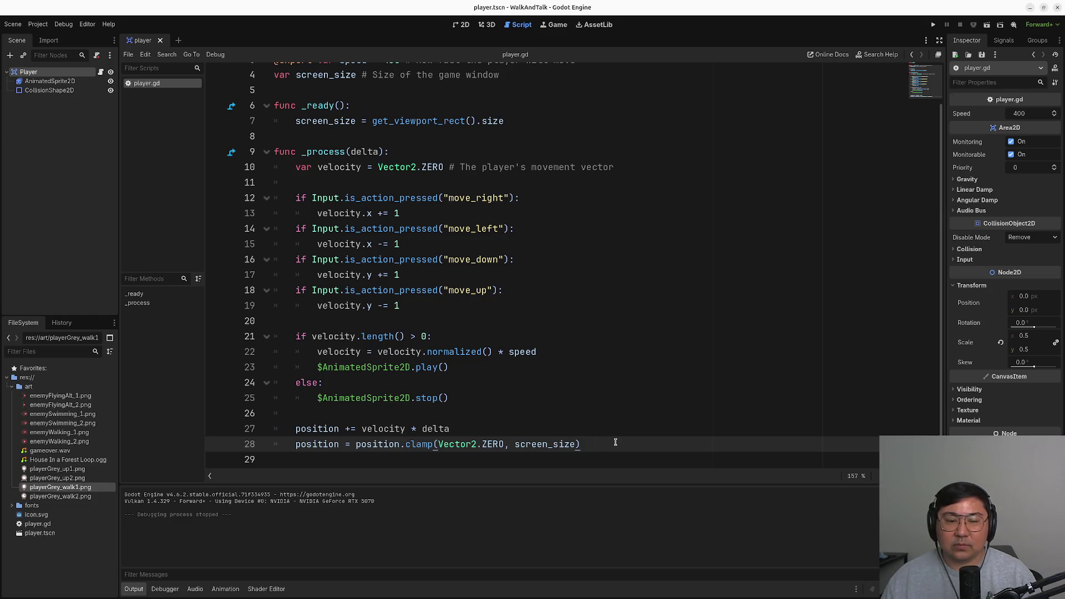
{"action": "key", "text": "Return"}
{"action": "key", "text": "Return"}
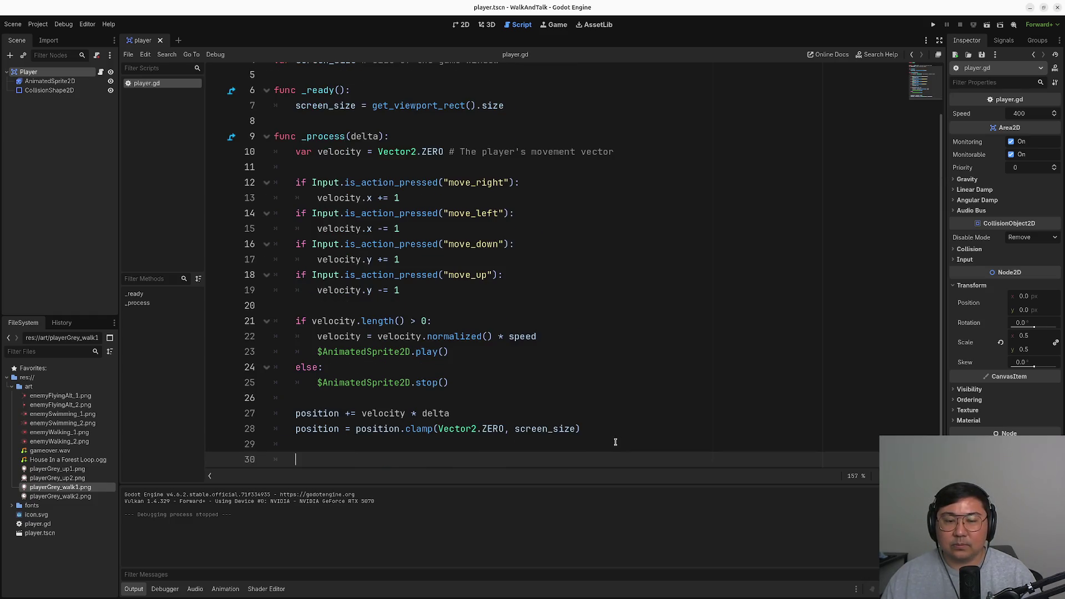
{"action": "type", "text": "if velocity.x != 0: \t$AnimatedSprite2D.animation = \"walk\" \t$AnimatedSprite2D.flip_v = false \t# See the note below about the following boolean assignment. \t$AnimatedSprite2D.flip_h = velocity.x < 0 elif velocity.y != 0: \t$AnimatedSprite2D.animation = \"up\" \t$AnimatedSprite2D.flip_v = velocity.y > 0"}
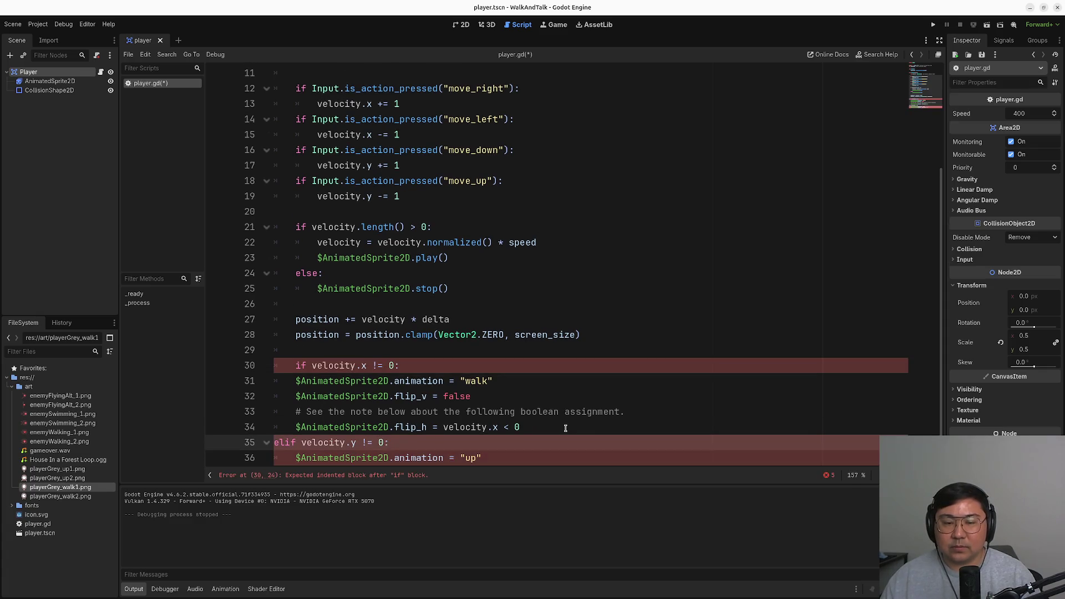
- Indent the elif line and the walk and up animation lines until the script shows no errors
{"action": "key", "text": "Tab"}
{"action": "key", "text": "shift+Up"}
{"action": "key", "text": "shift+Up"}
{"action": "key", "text": "shift+Up"}
{"action": "key", "text": "Tab"}
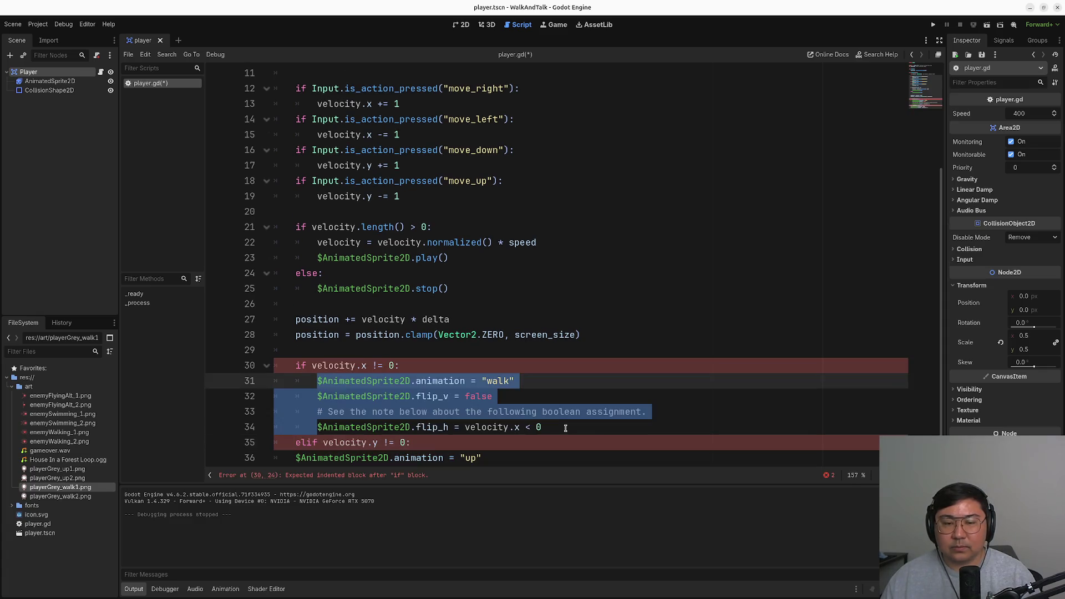
{"action": "key", "text": "Down"}
{"action": "key", "text": "Down"}
{"action": "key", "text": "Down"}
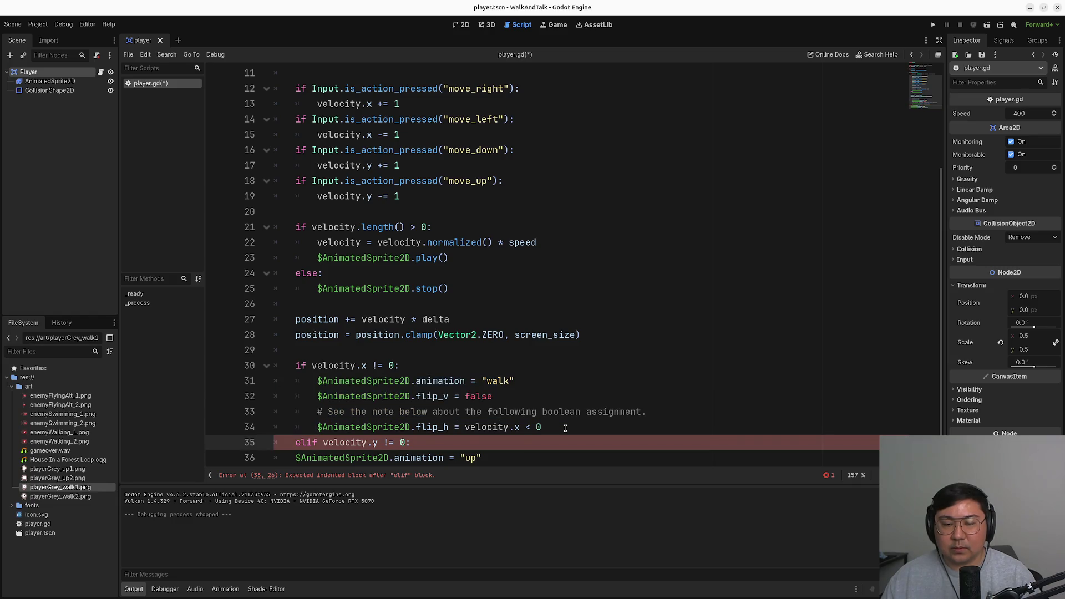
{"action": "key", "text": "Down"}
{"action": "key", "text": "Home"}
{"action": "key", "text": "shift+End"}
{"action": "key", "text": "shift+Down"}
{"action": "key", "text": "shift+Down"}
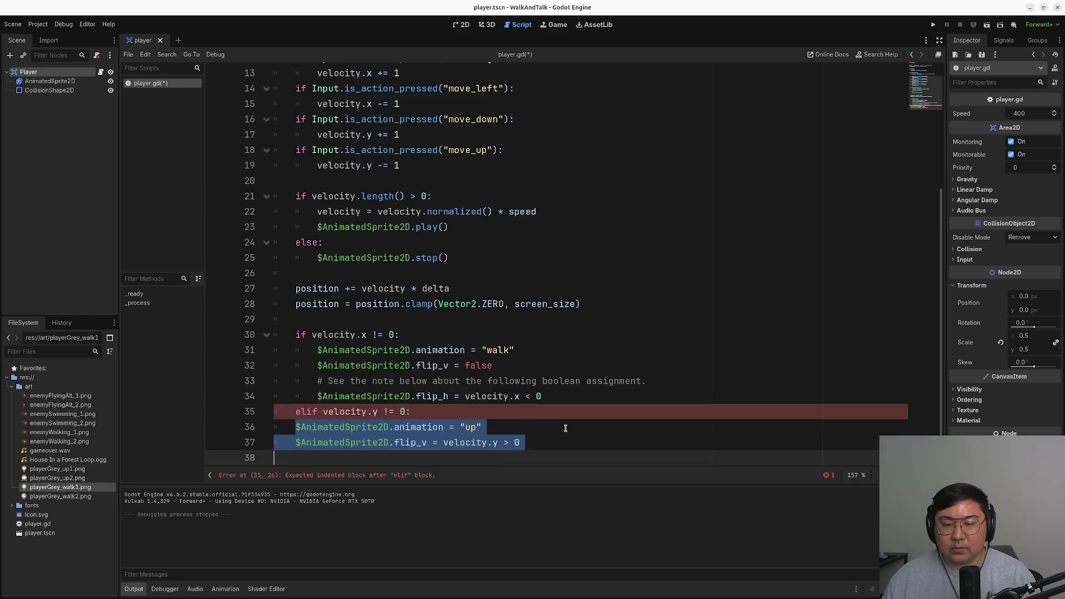
{"action": "key", "text": "Tab"}
{"action": "key", "text": "Escape"}
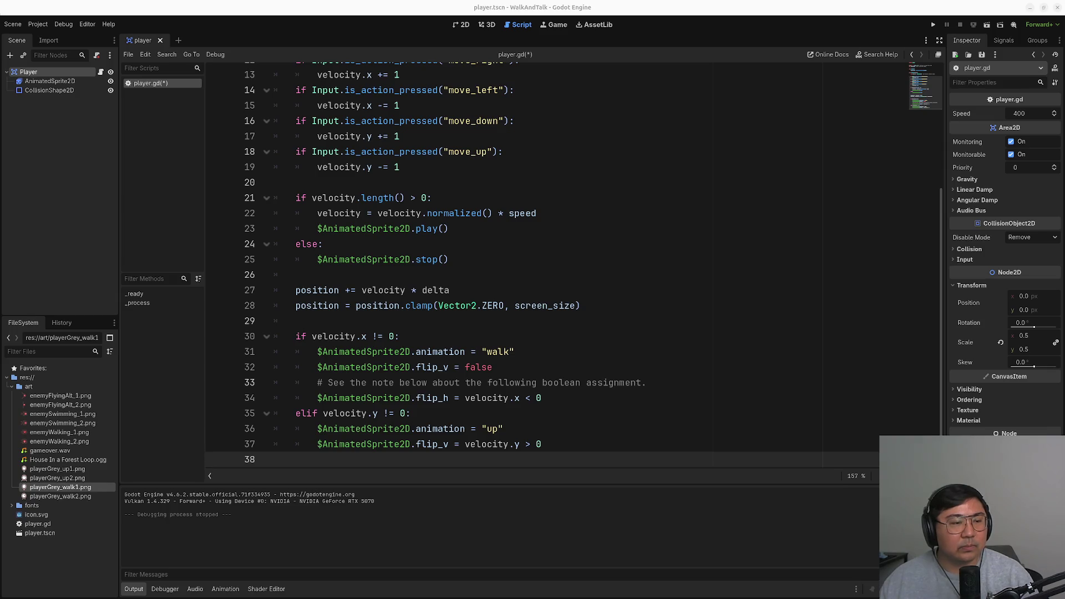
- Run the WalkAndTalk project, confirm the main-scene prompt, and drive the player around with arrow keys
{"action": "left_click", "coordinate": [932, 25]}
{"action": "left_click", "coordinate": [588, 313]}
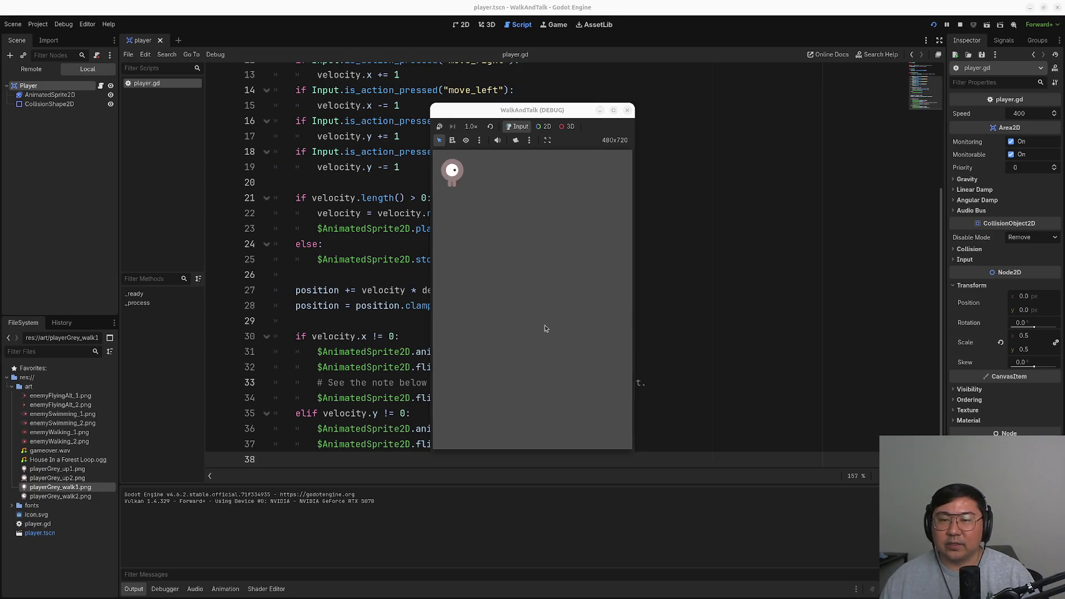
{"action": "key", "text": "Down"}
{"action": "key", "text": "Right"}
{"action": "key", "text": "Up"}
{"action": "key", "text": "Left"}
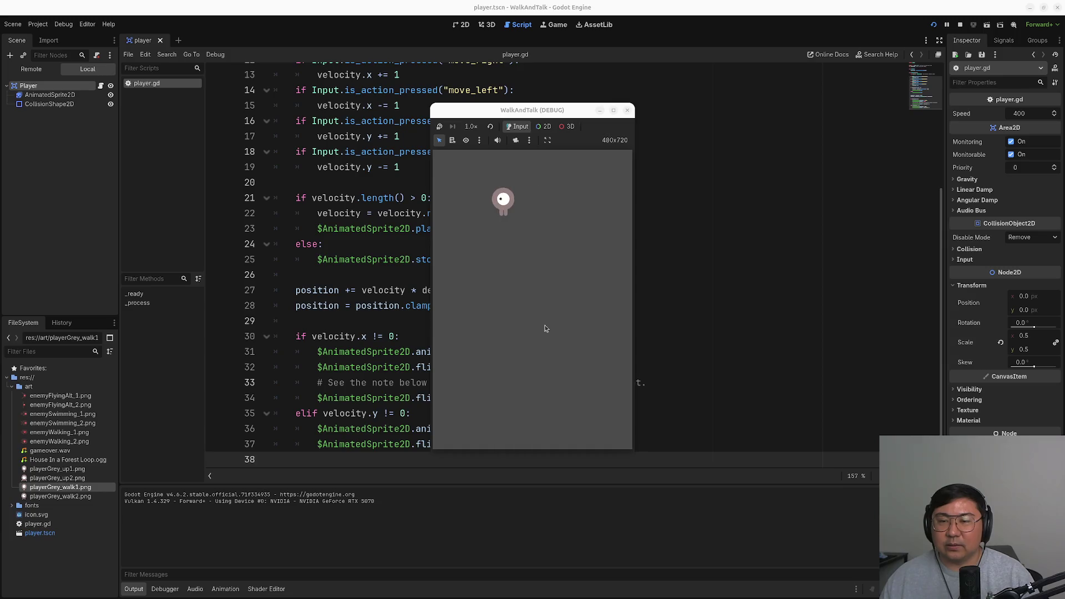
{"action": "key", "text": "Down"}
{"action": "key", "text": "Right"}
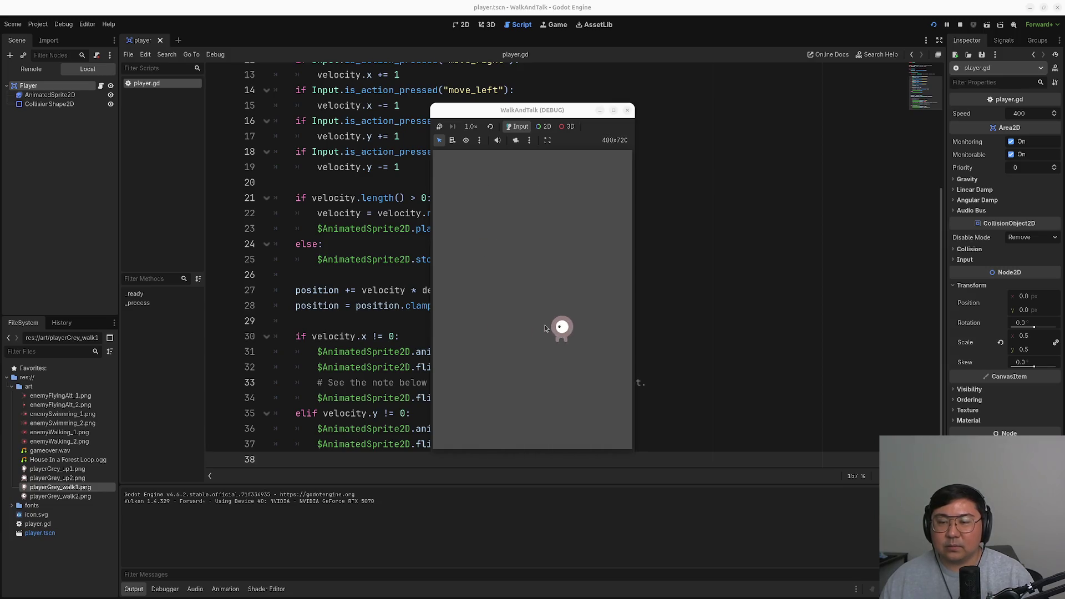
{"action": "key", "text": "Left"}
{"action": "key", "text": "Up"}
{"action": "key", "text": "Down"}
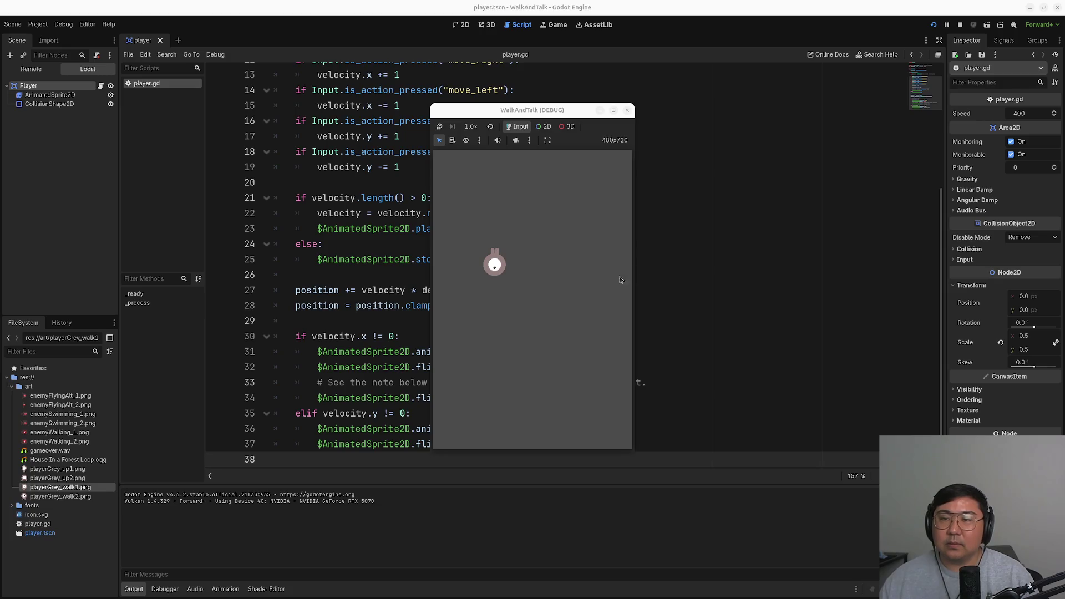
- Close the WalkAndTalk (DEBUG) window to stop the test run and return to player.gd
{"action": "left_click", "coordinate": [626, 110]}
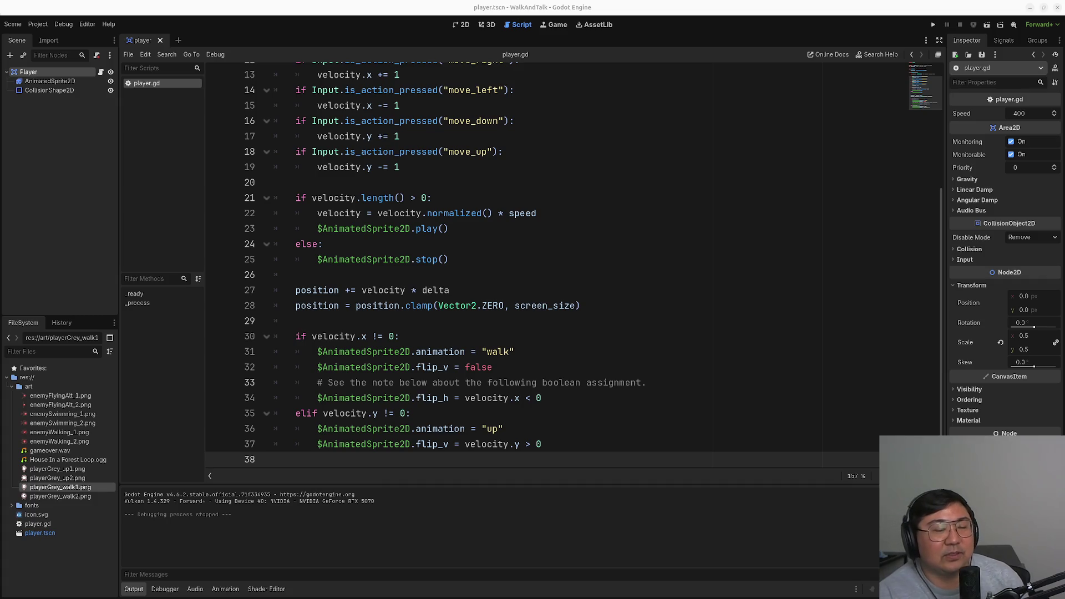
{"action": "key", "text": "super"}
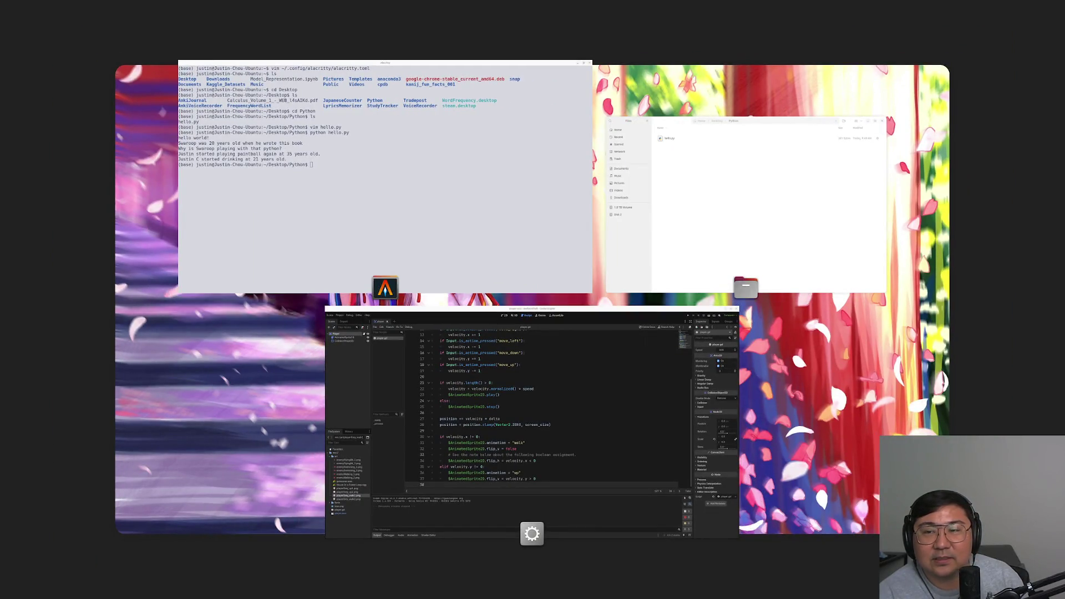
{"action": "key", "text": "super"}
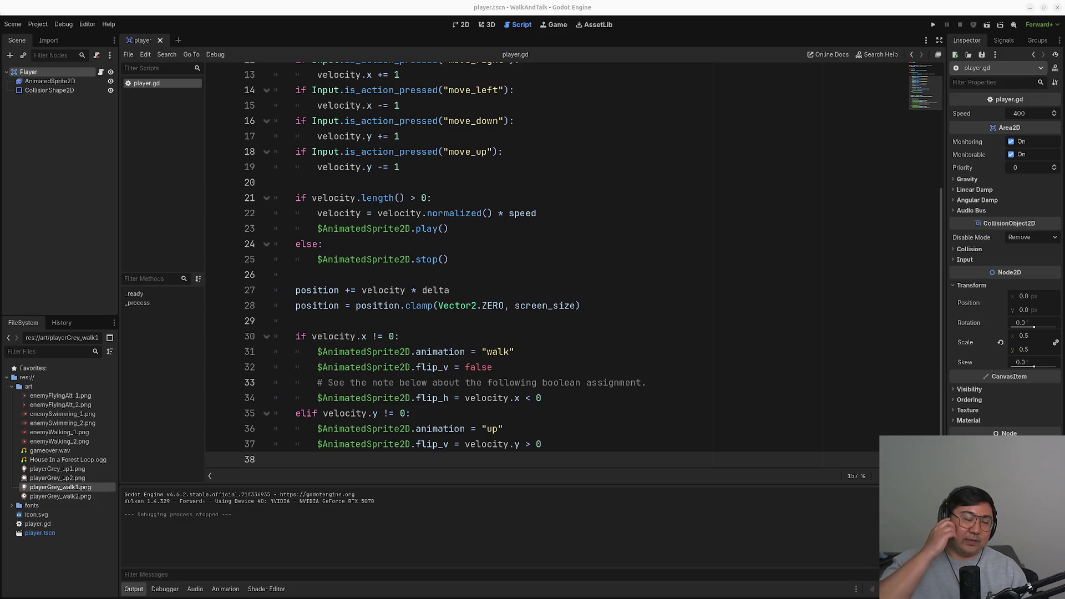
{"action": "key", "text": "super"}
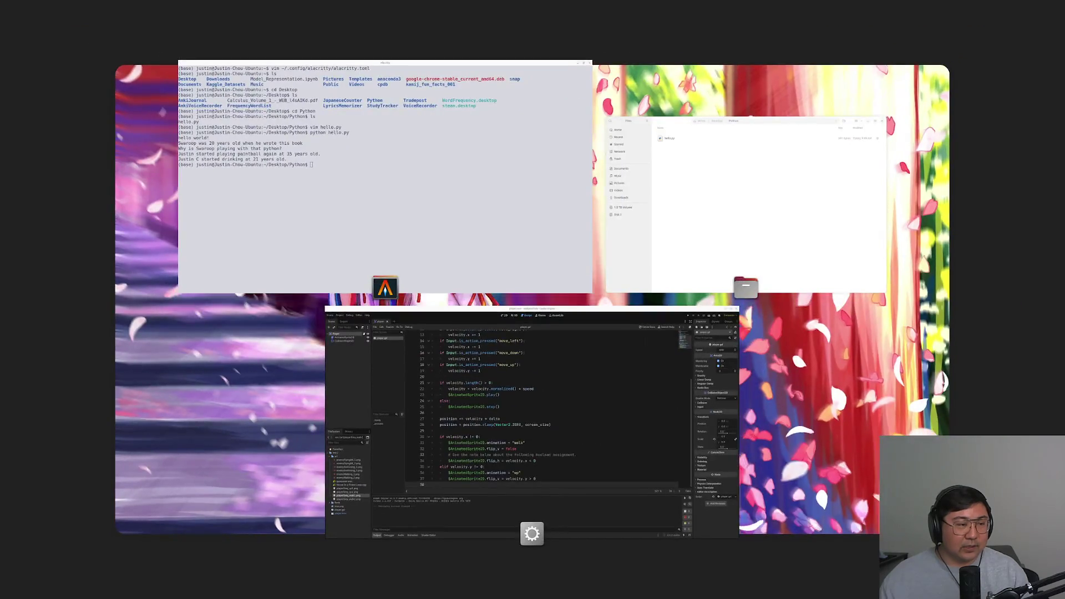
{"action": "key", "text": "super"}
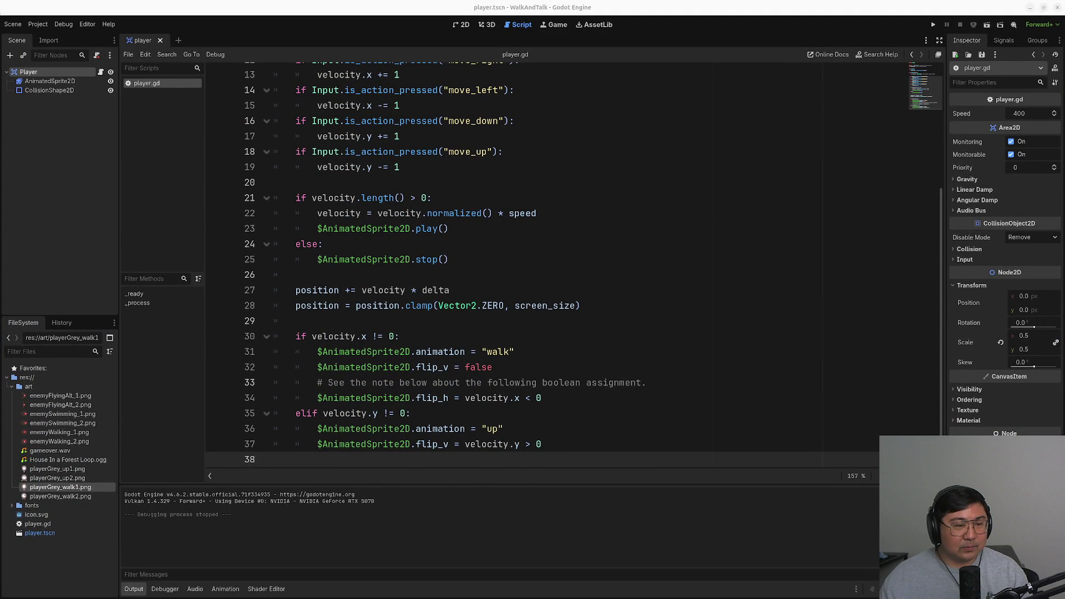